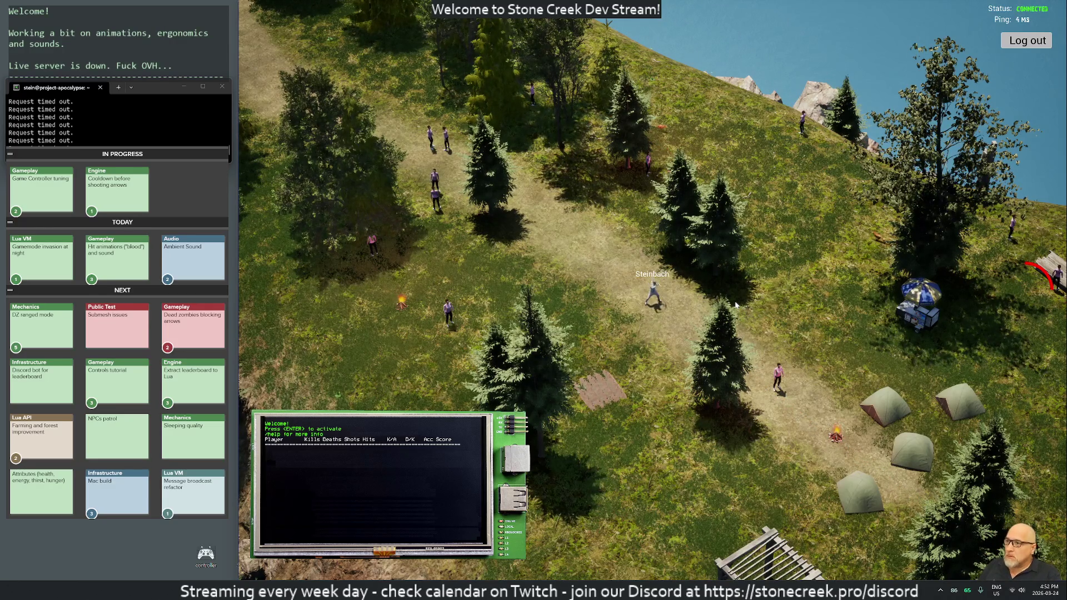
Stop play-testing, inspect the Schedule frame in Rider's call stack, then resume the paused editor
key(Escape)
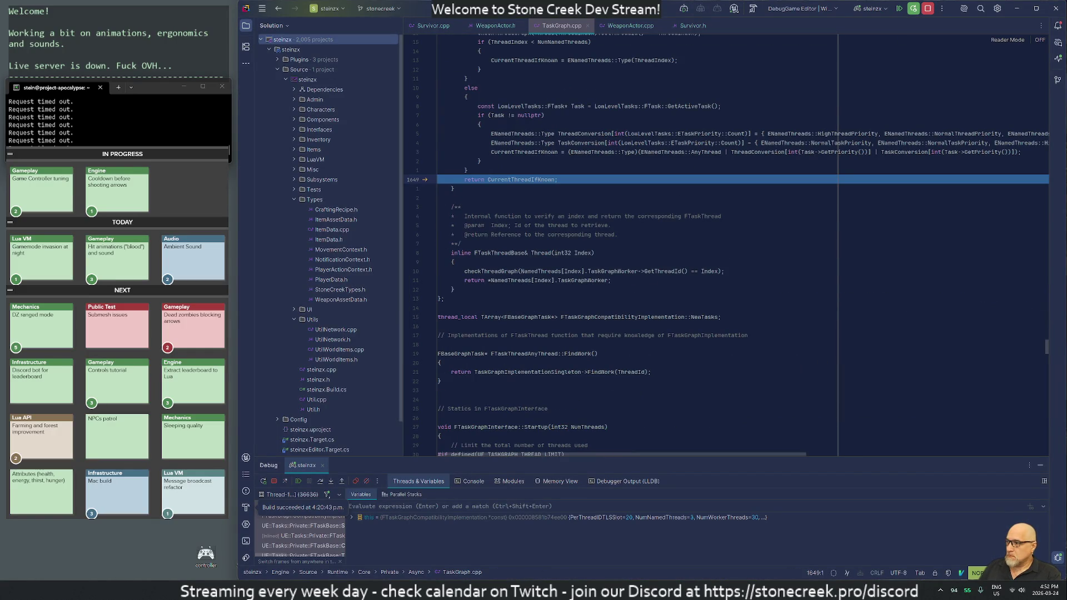
drag(347, 531, 575, 531)
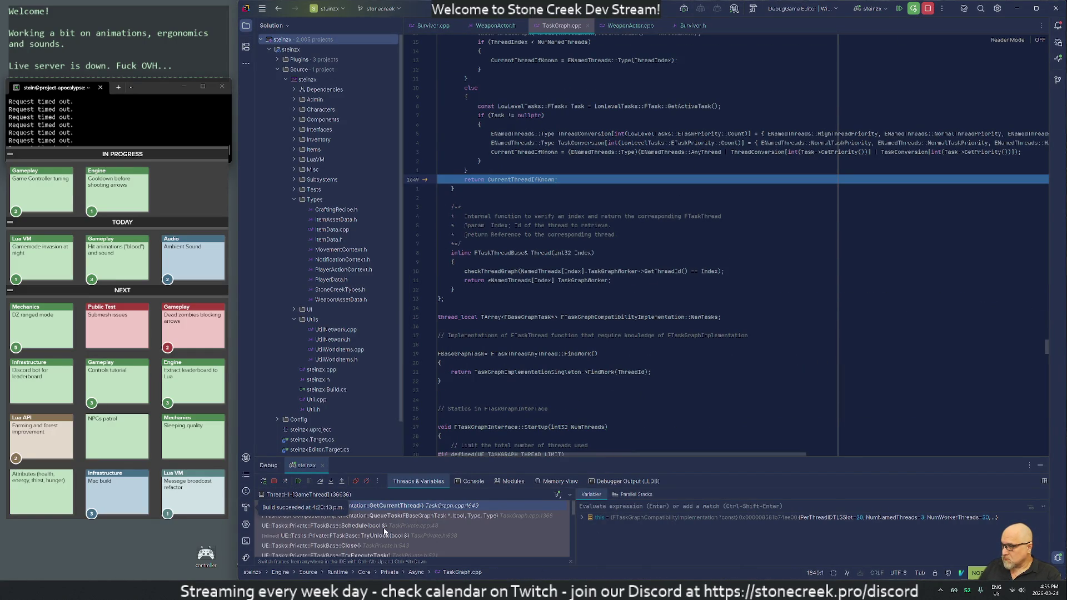
click(469, 527)
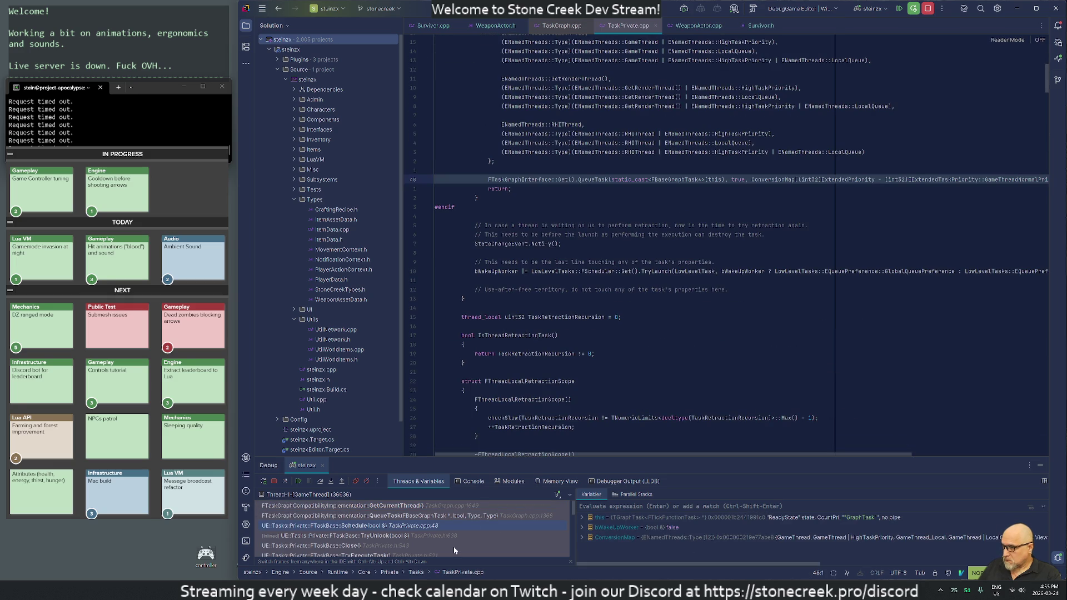
scroll(454, 550, down, 5)
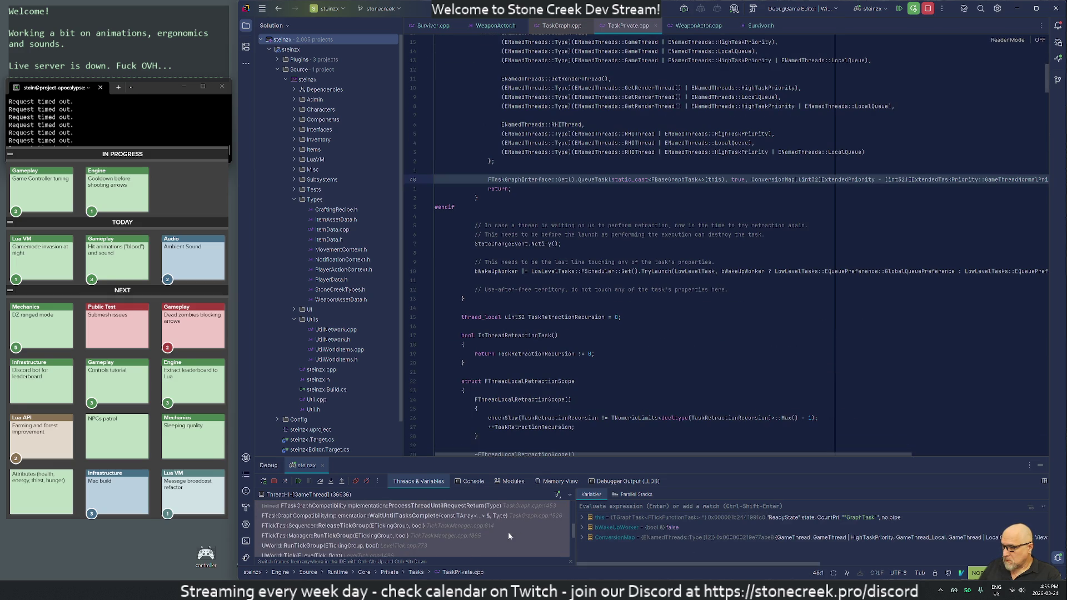
scroll(508, 532, down, 5)
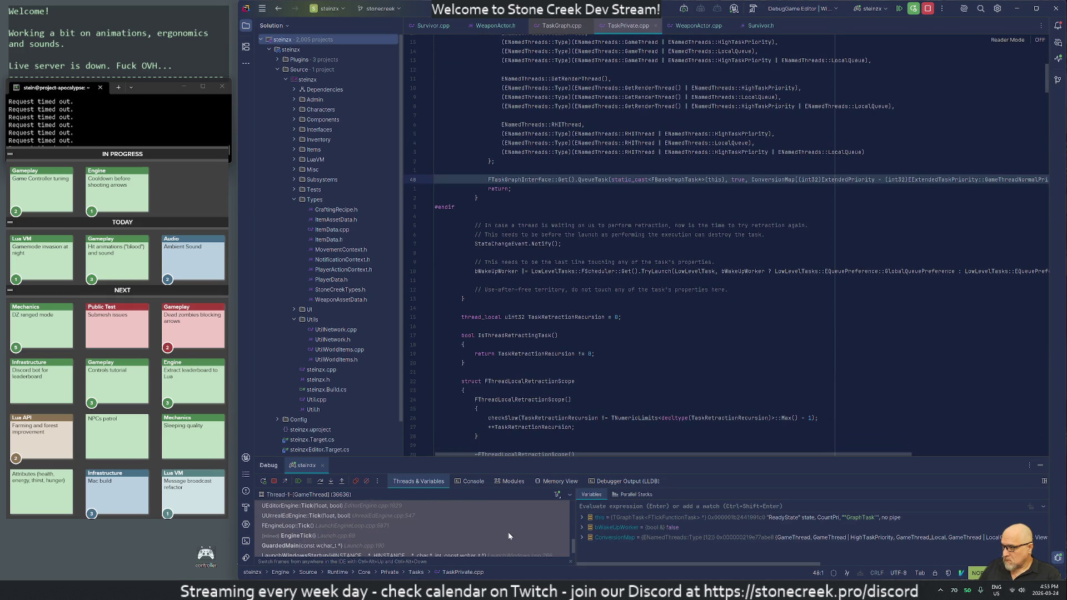
scroll(508, 535, down, 2)
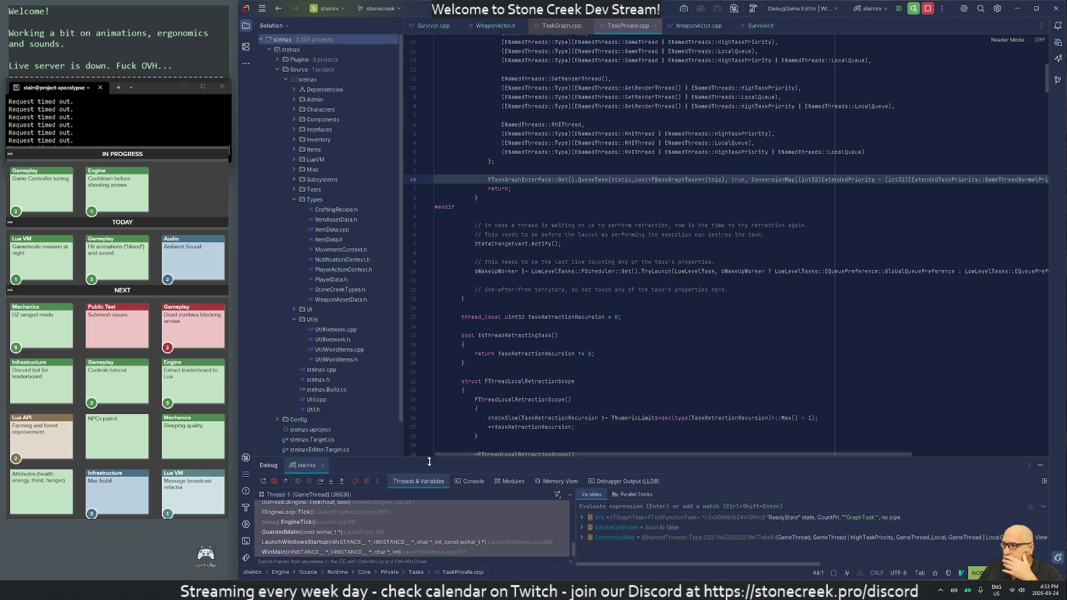
click(299, 480)
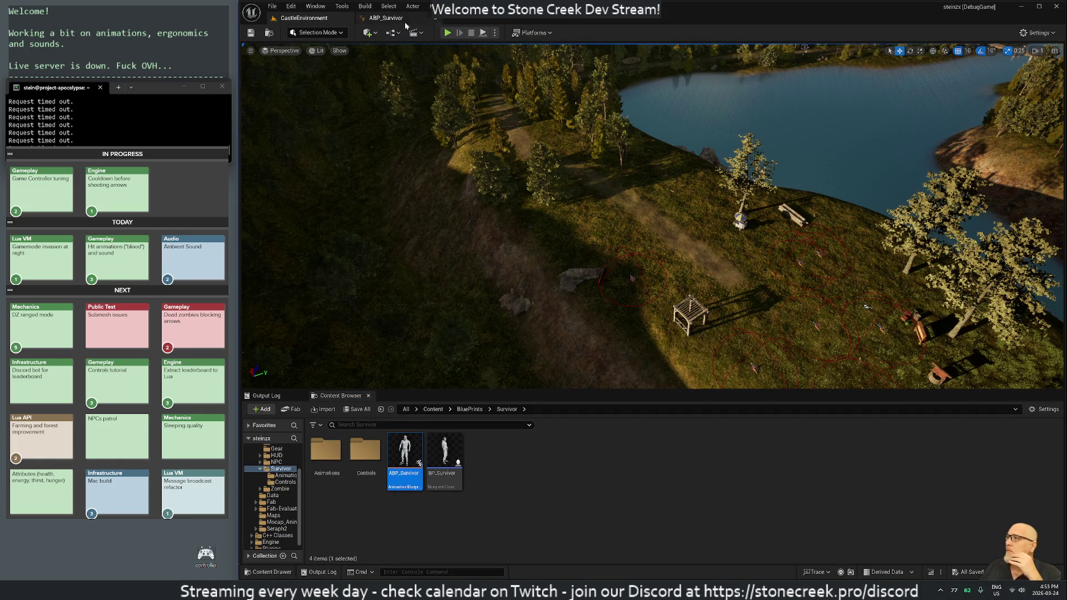
Open the Still state graph of ABP_Survivor and give the graph panel more room
click(390, 18)
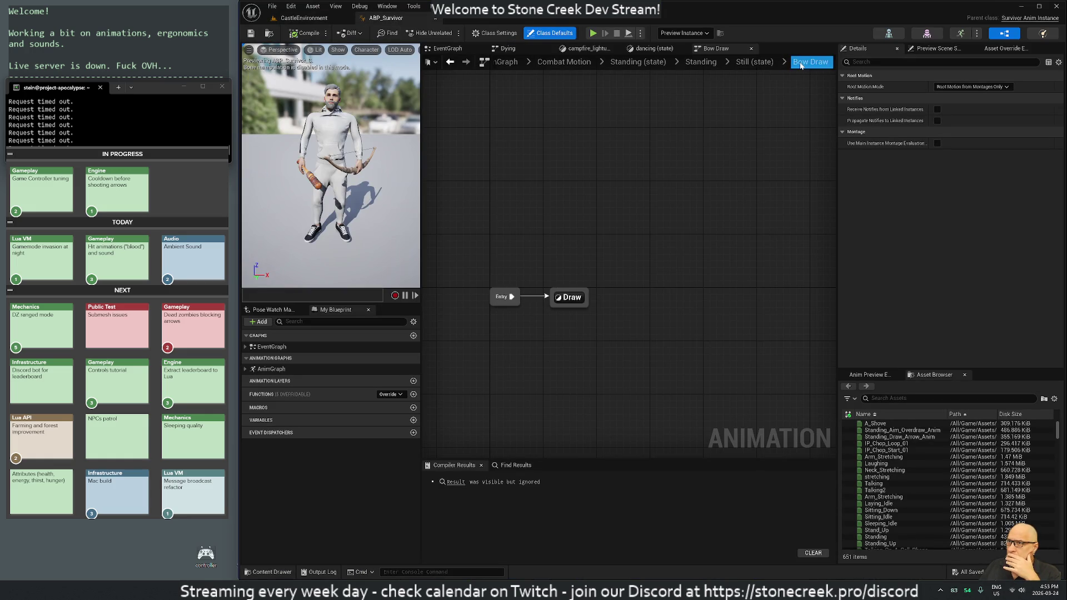
click(755, 62)
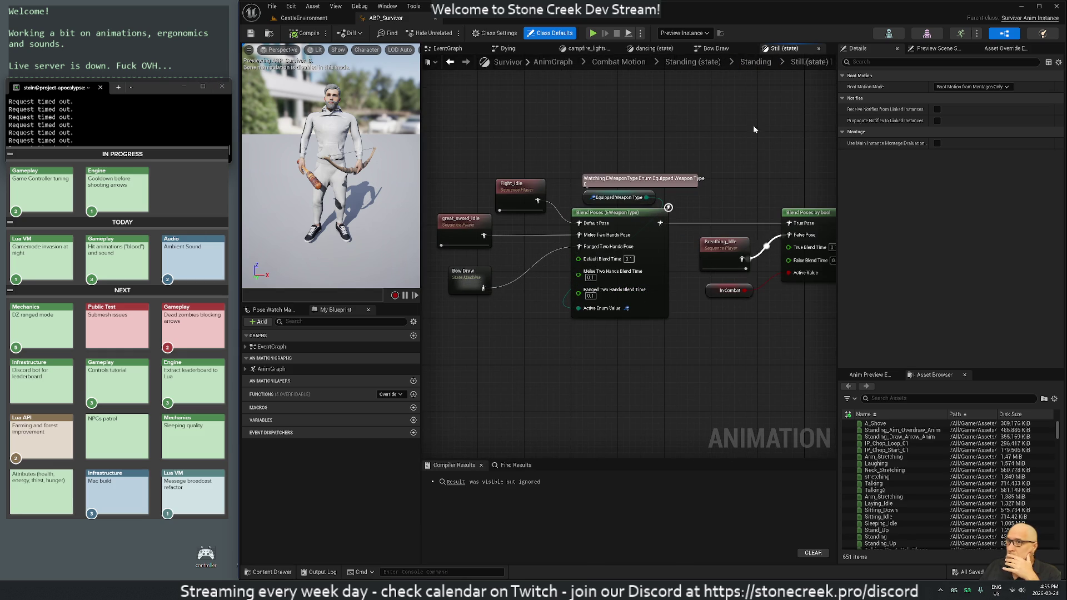
mouse_move(839, 160)
mouse_down()
mouse_move(968, 159)
mouse_move(930, 160)
mouse_up()
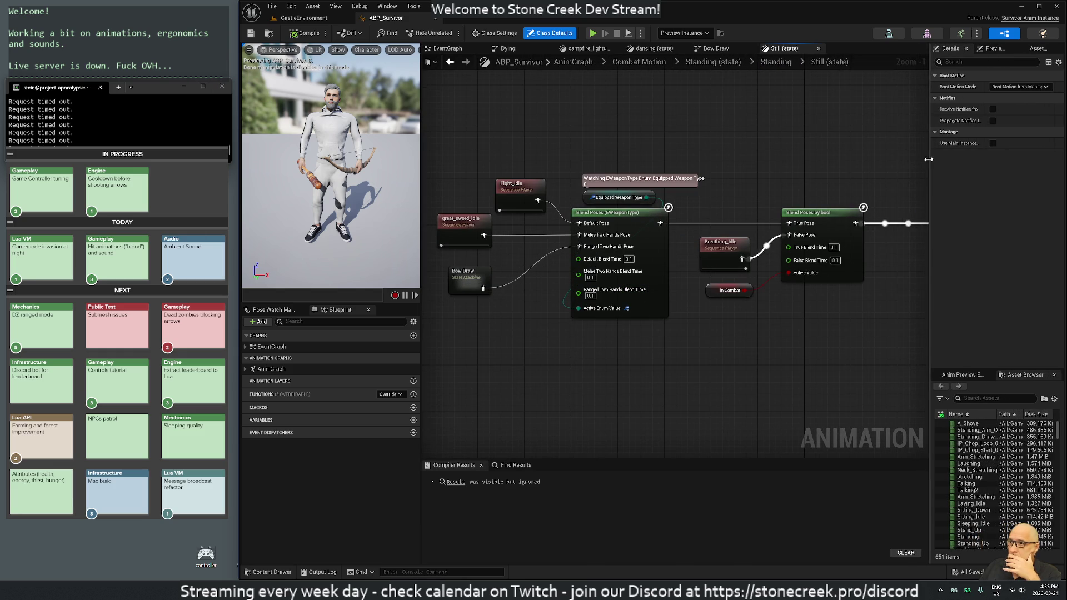
scroll(772, 358, down, 2)
mouse_move(772, 359)
mouse_down()
mouse_move(558, 310)
mouse_move(660, 339)
mouse_up()
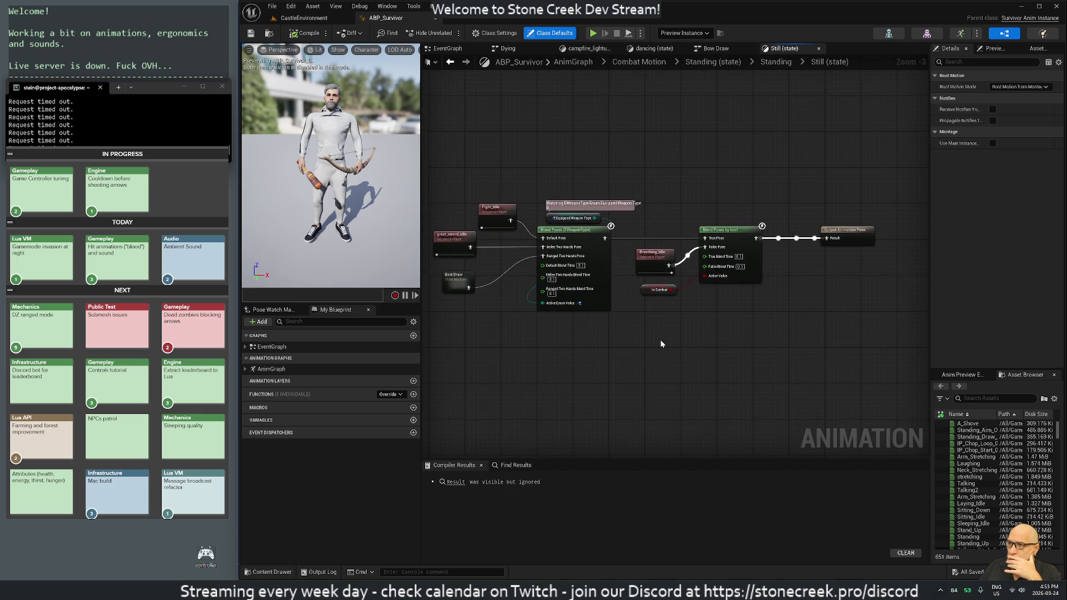
Frame the Still graph on the weapon-type blend, the Blend Poses by bool node and the pose nodes
scroll(660, 339, up, 3)
scroll(561, 348, down, 1)
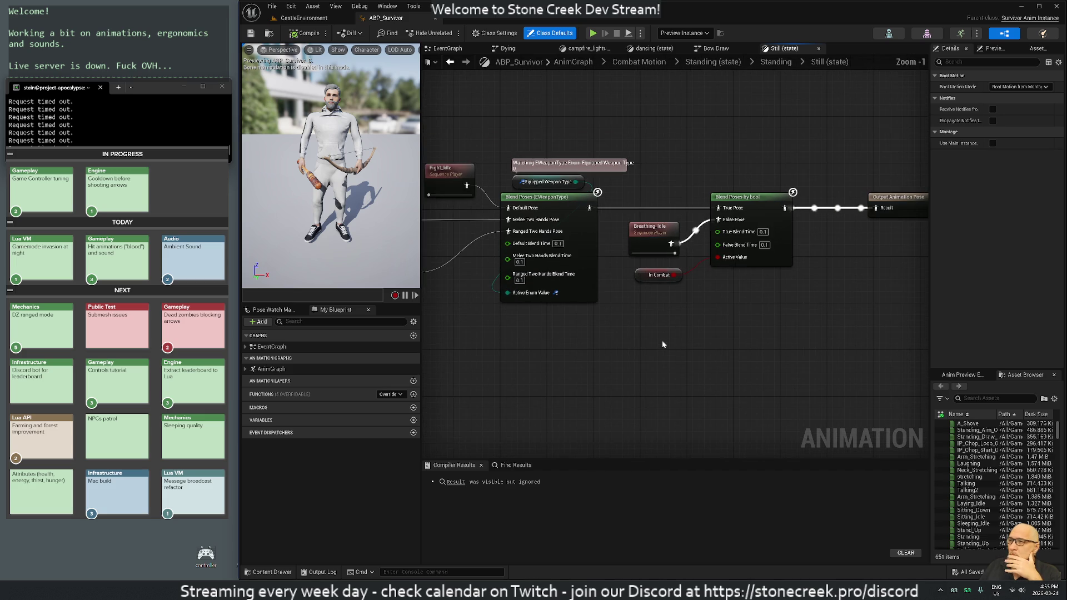
mouse_move(562, 349)
mouse_down()
mouse_move(768, 363)
mouse_move(752, 357)
mouse_up()
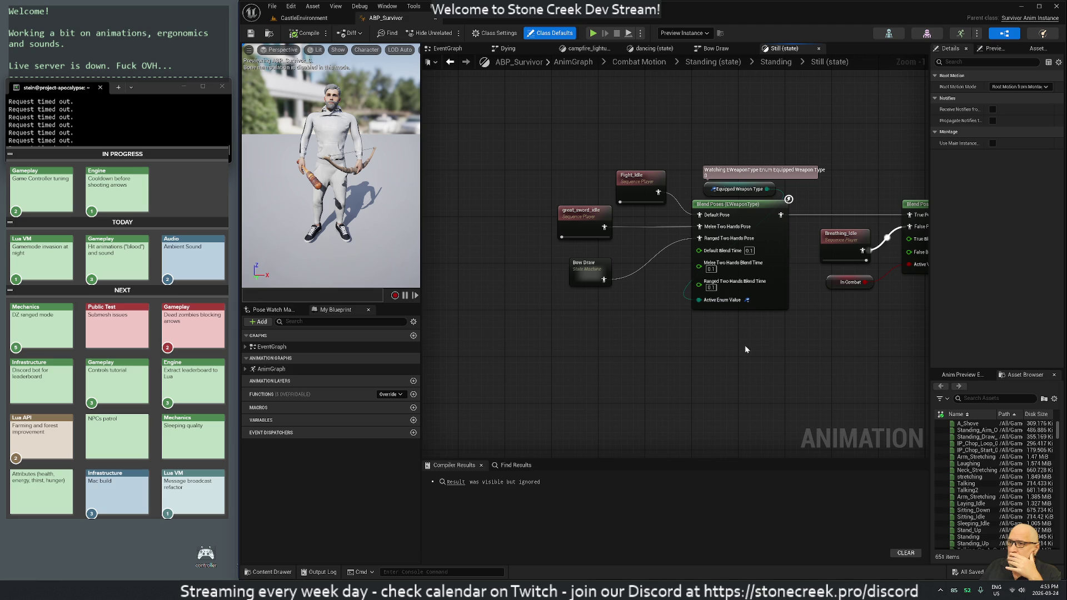
drag(746, 349, 668, 321)
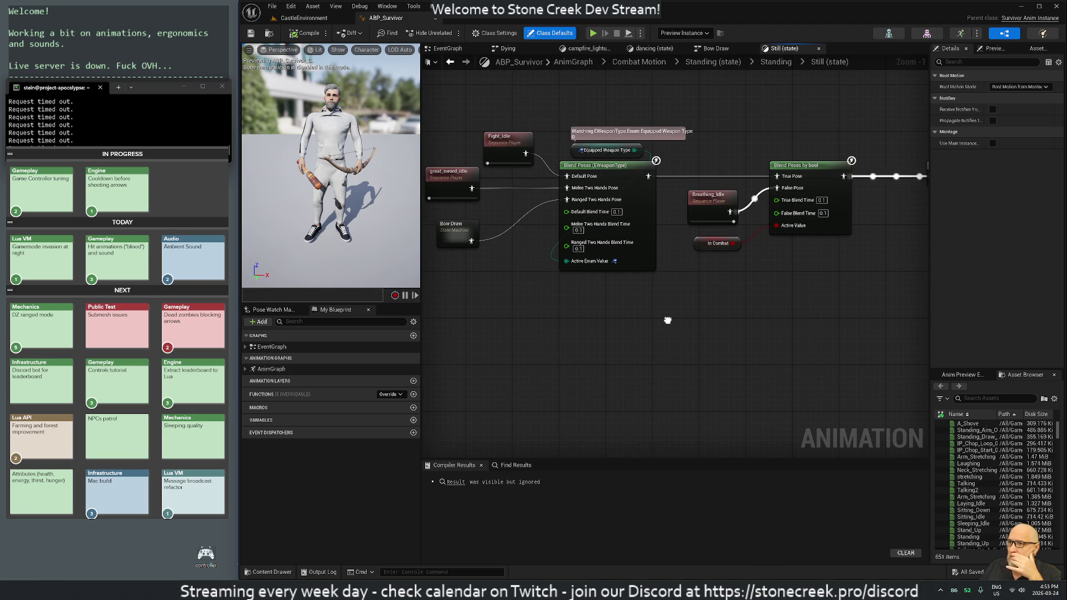
drag(668, 321, 813, 341)
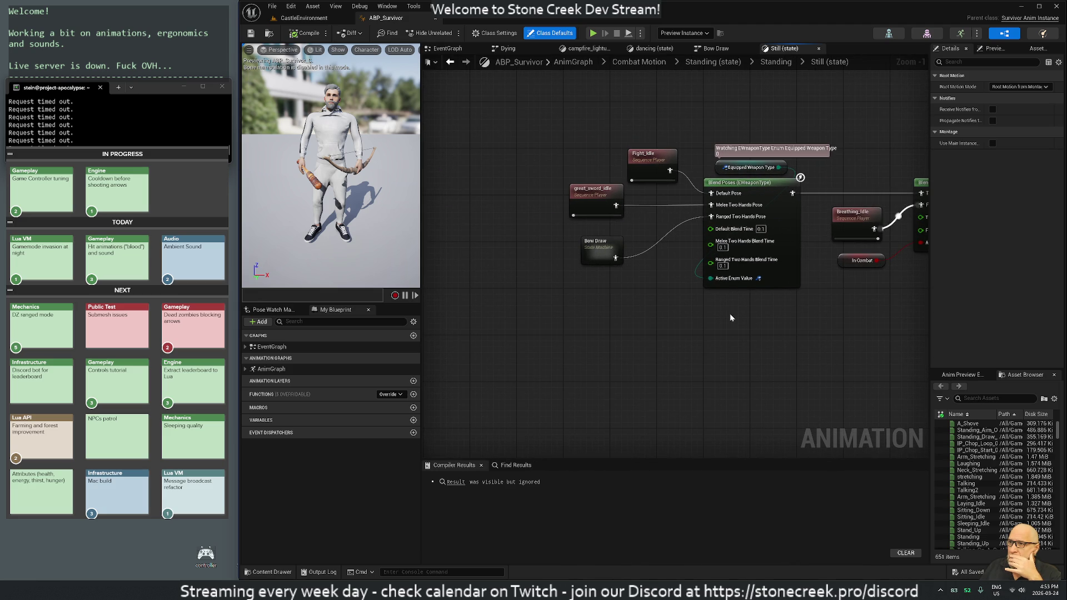
scroll(730, 315, up, 1)
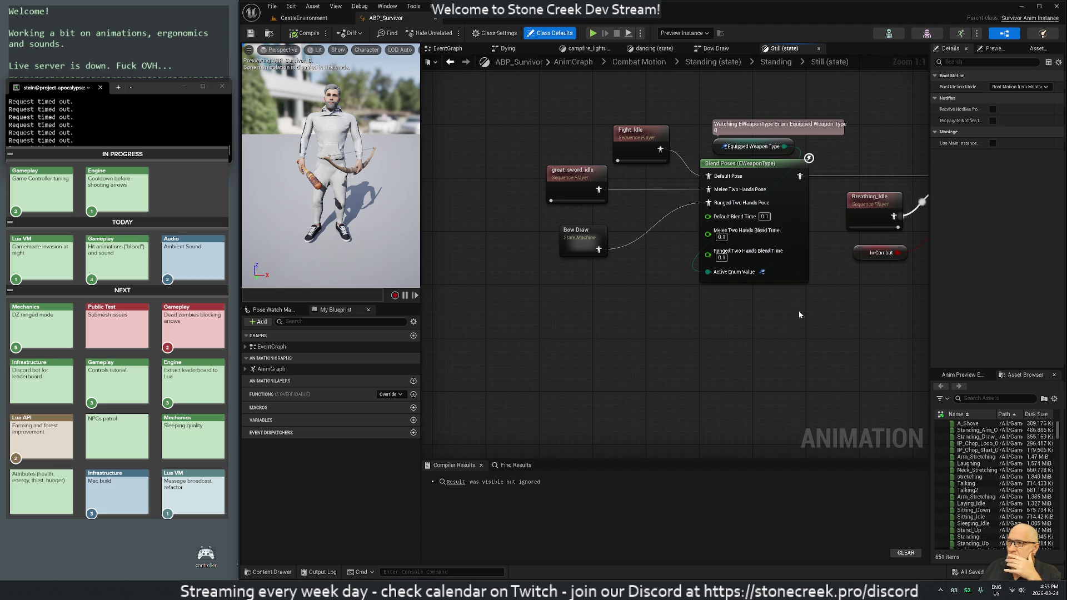
scroll(792, 336, down, 1)
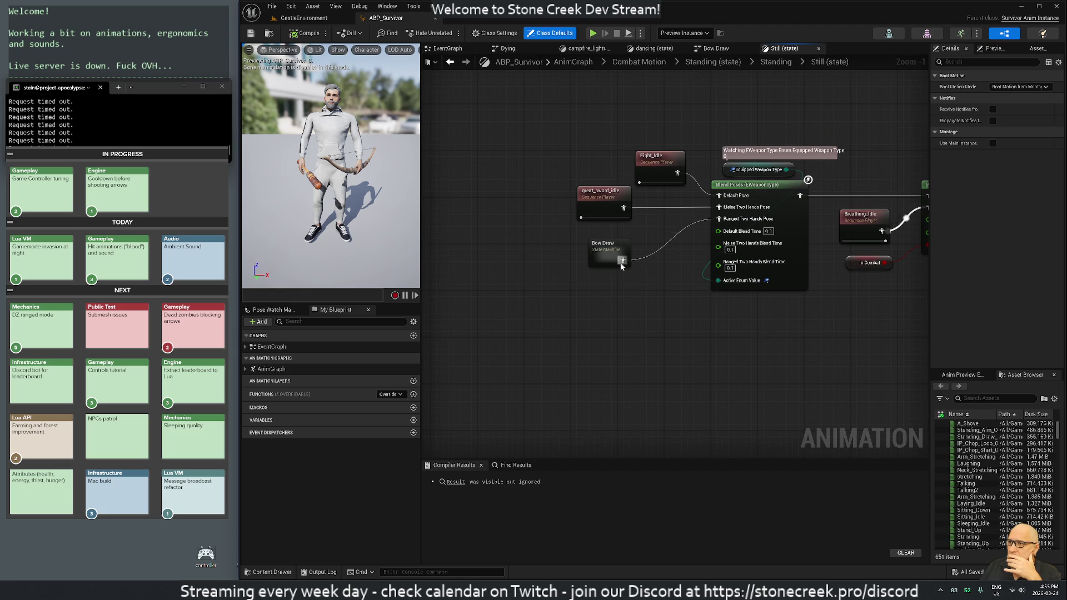
drag(793, 347, 606, 332)
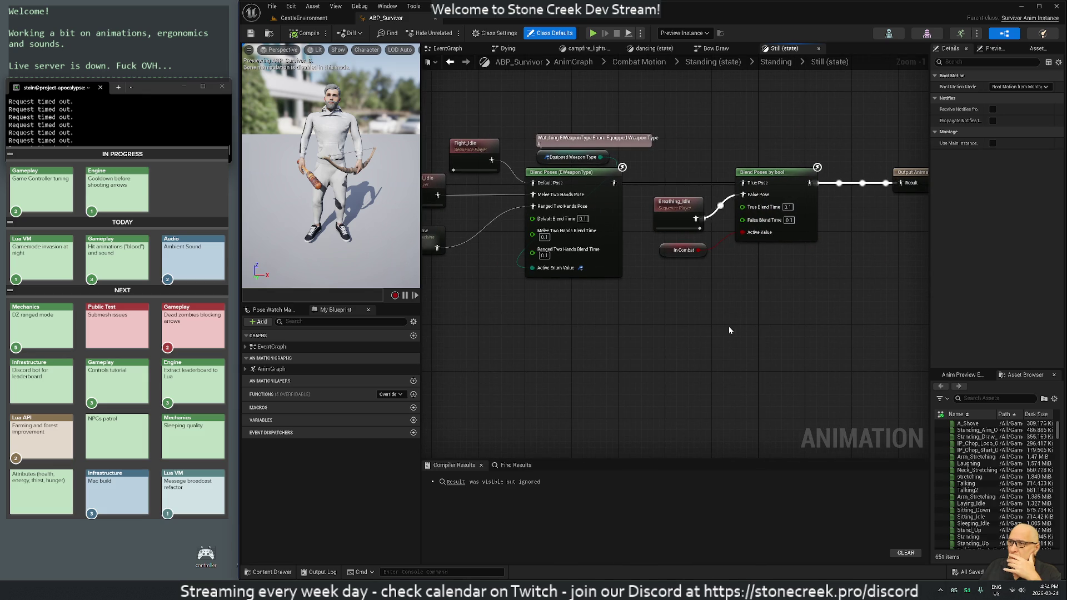
drag(729, 326, 826, 329)
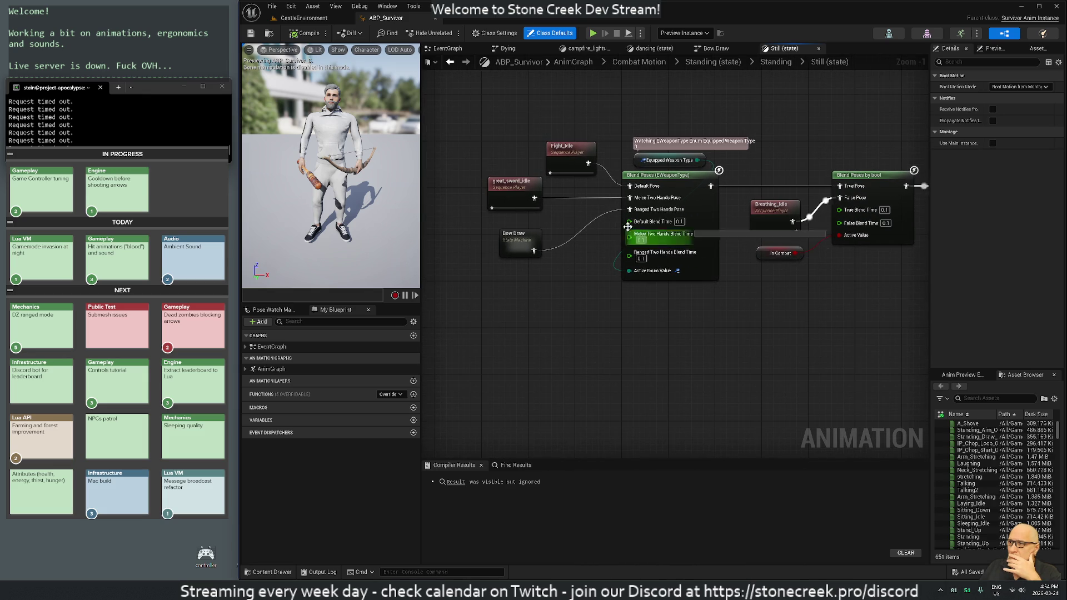
Preview the Fight_Idle animation, then move its node up and to the left
double_click(572, 154)
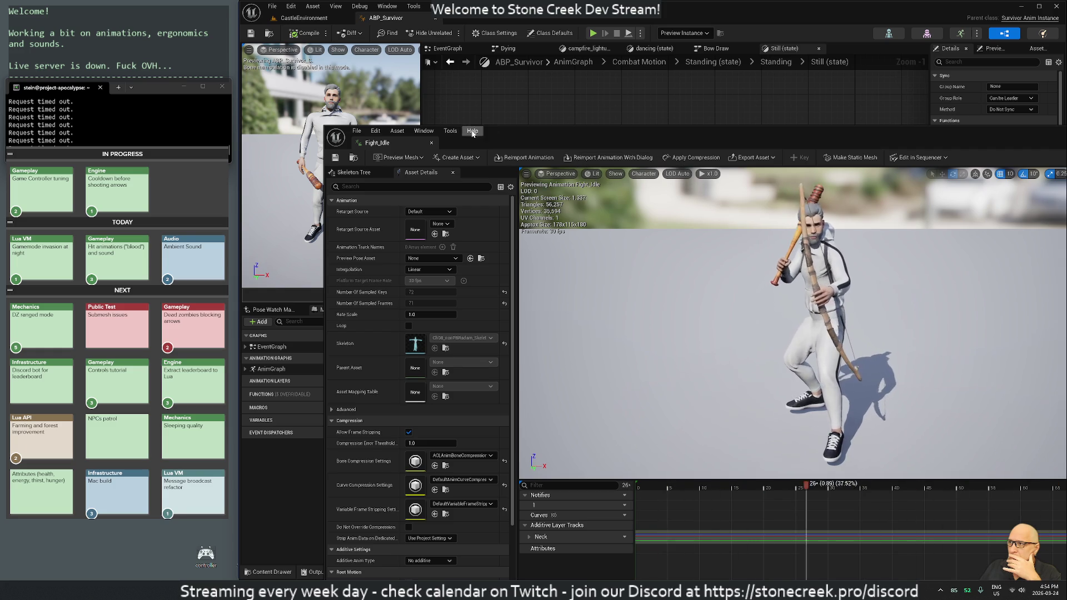
click(431, 143)
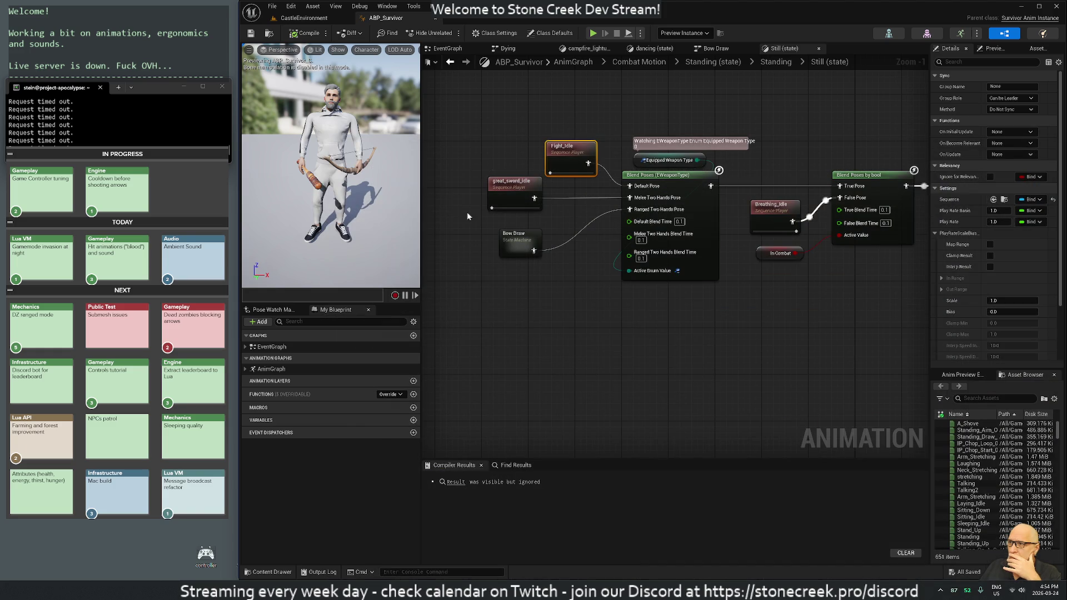
click(593, 282)
drag(563, 161, 508, 132)
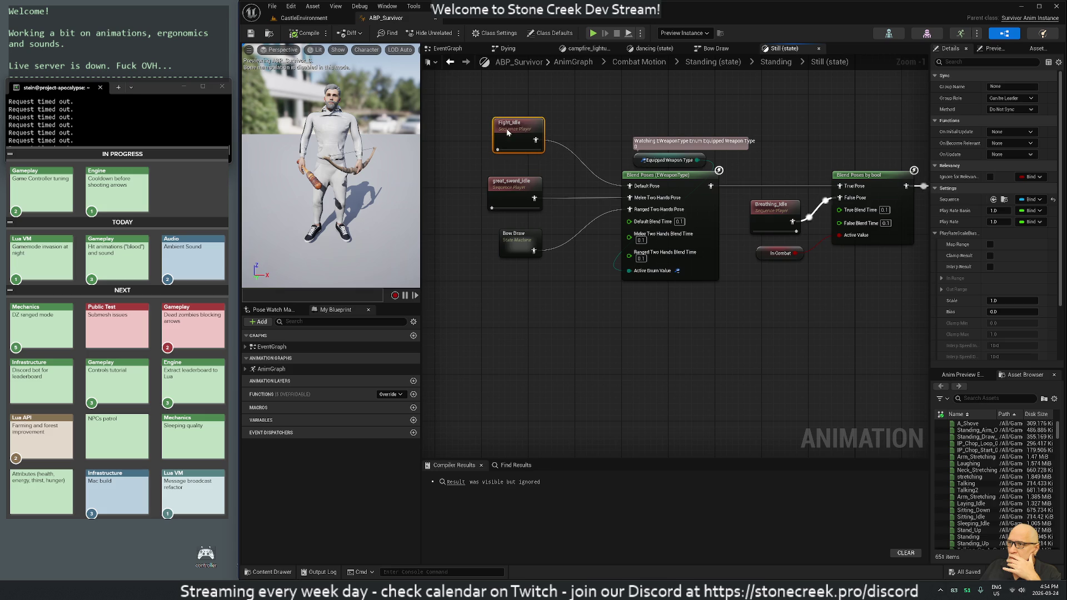
Check the Bow Draw state machine, then wire Fight_Idle into Ranged Two Hands Pose, replacing Bow Draw
double_click(528, 247)
key(alt+Left)
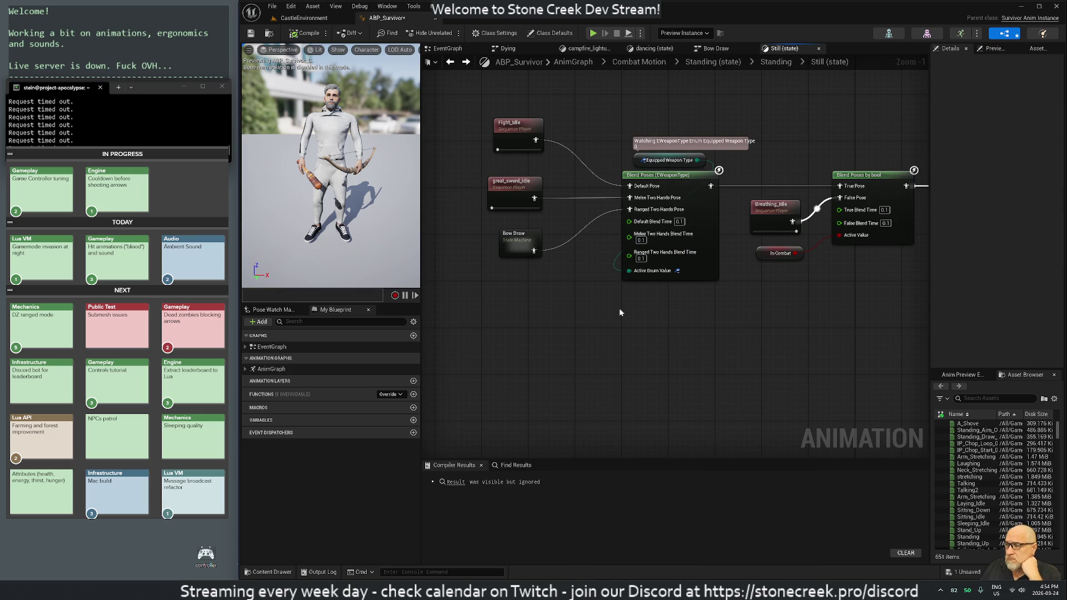
mouse_move(536, 140)
mouse_down()
mouse_move(581, 158)
mouse_move(632, 212)
mouse_up()
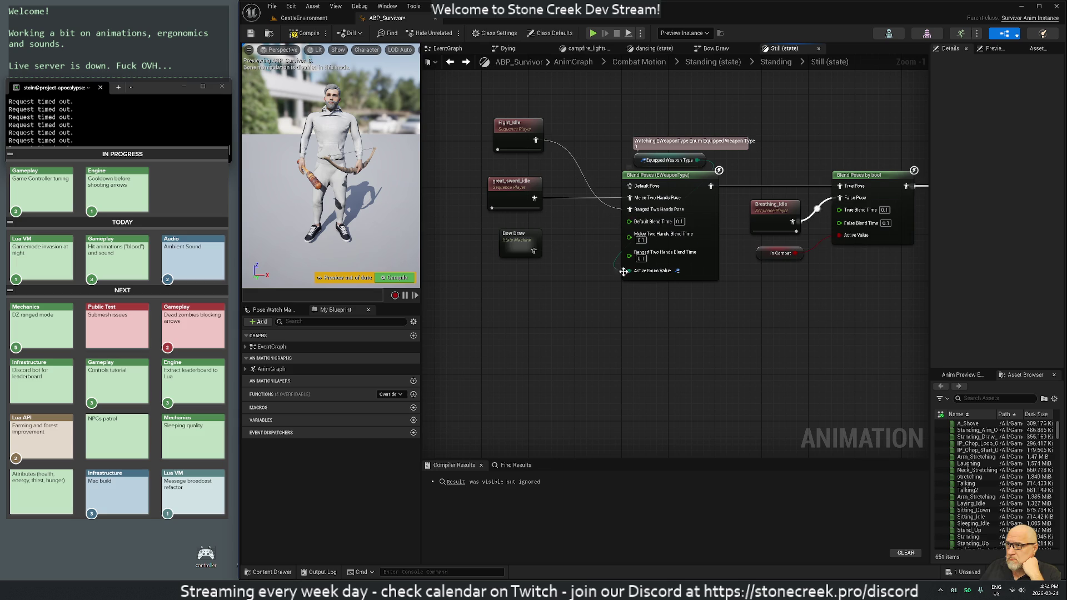
Copy and paste the Fight_Idle node to create a second Fight_Idle player
right_click(511, 125)
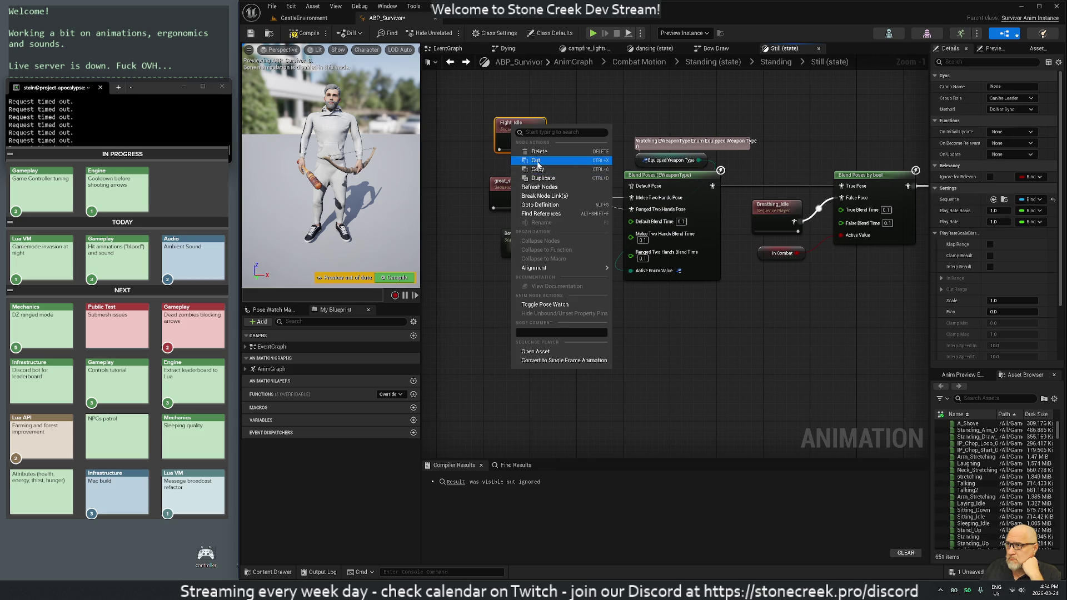
click(556, 169)
right_click(574, 128)
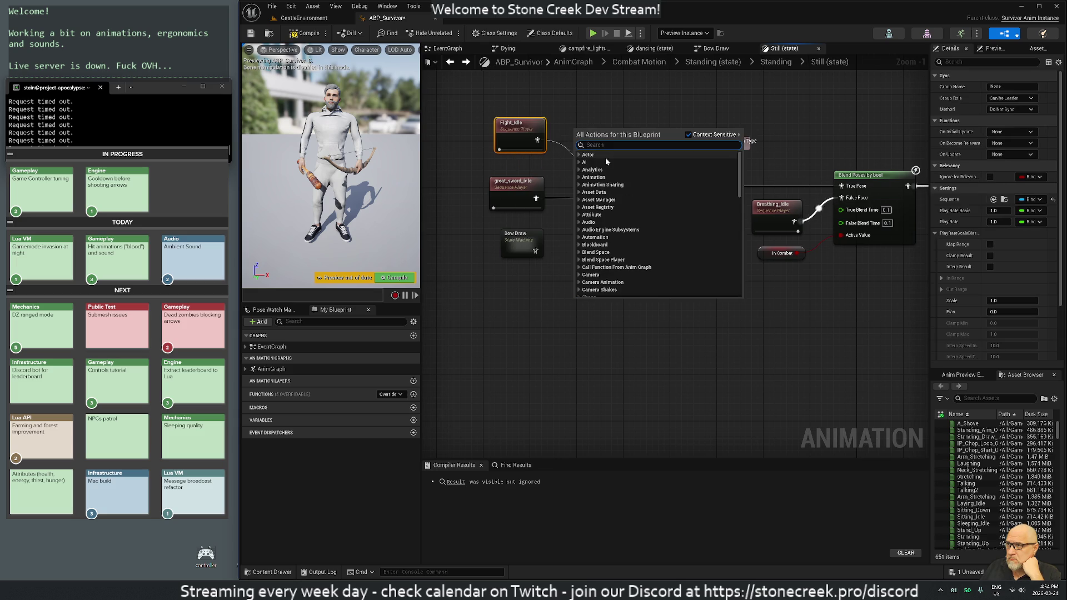
click(492, 292)
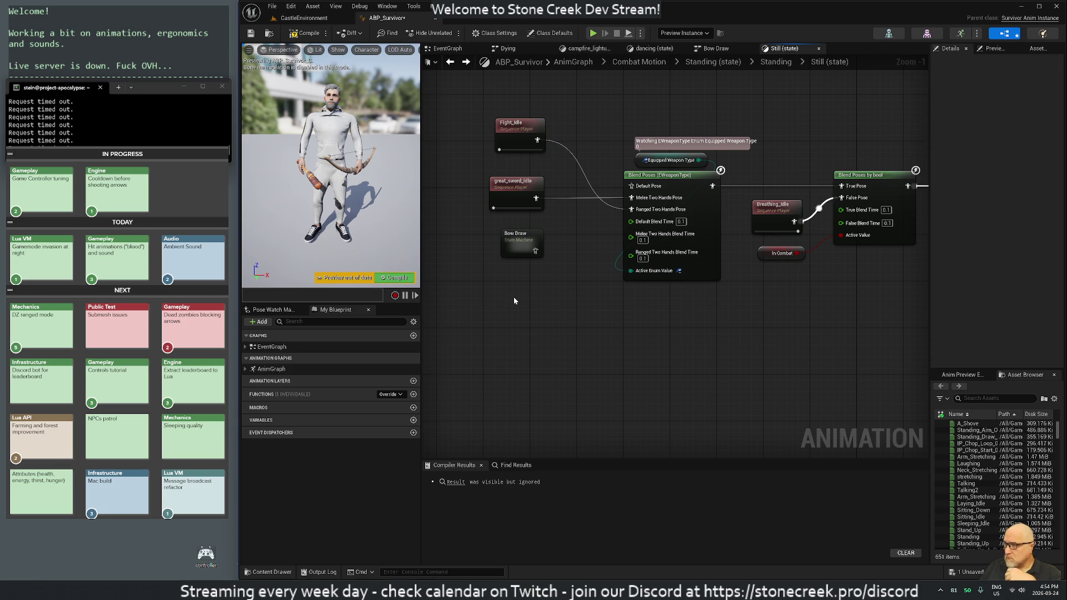
key(ctrl+v)
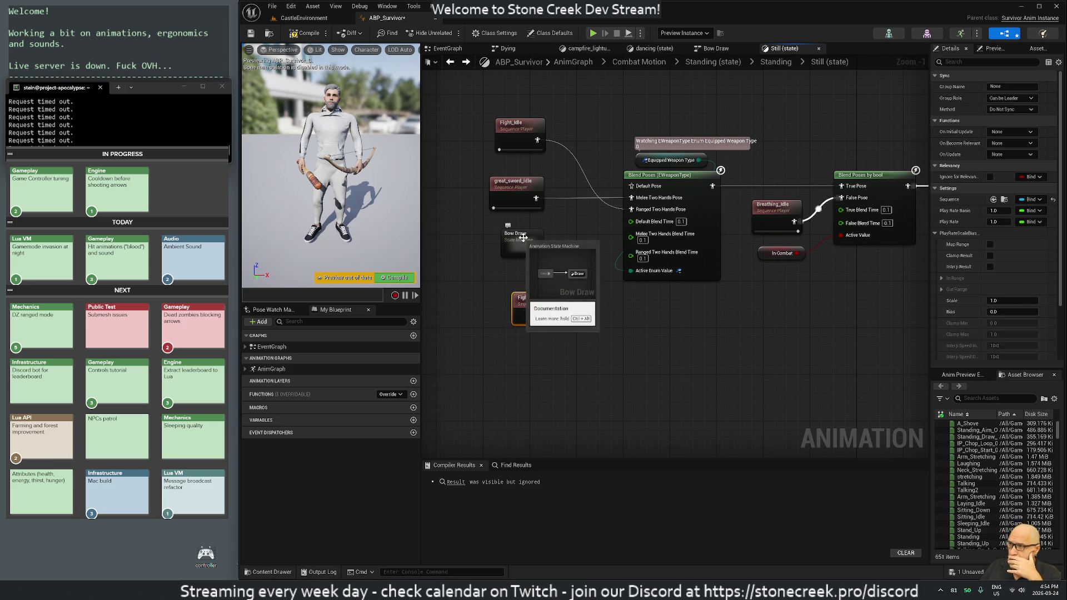
Move Bow Draw aside, feed Fight_Idle players into Default and Ranged Two Hands Pose, and compile
drag(531, 245, 461, 260)
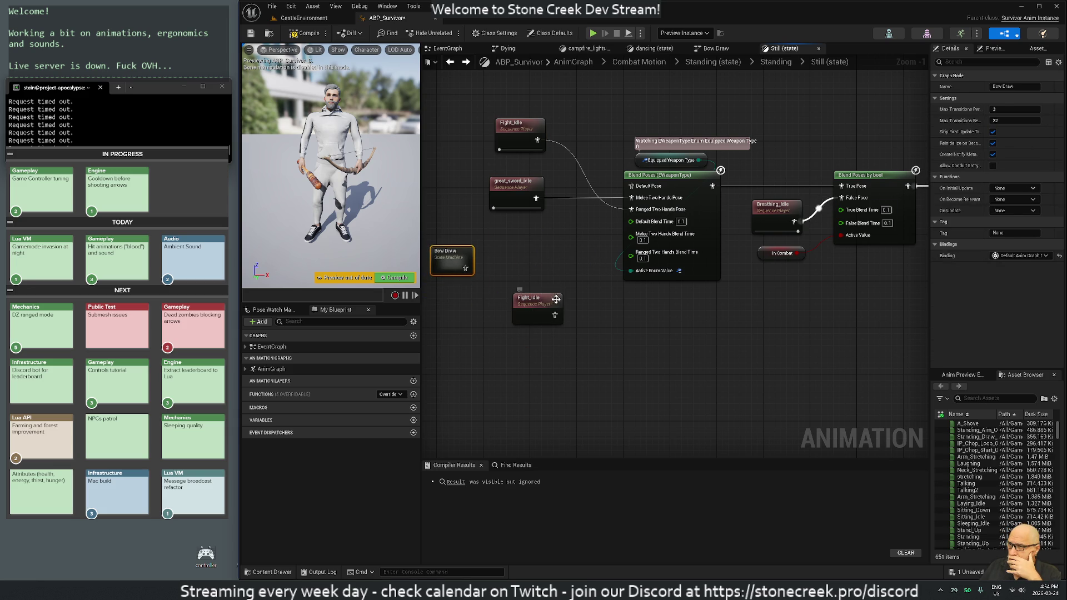
mouse_move(556, 299)
mouse_down()
mouse_move(540, 243)
mouse_move(632, 209)
mouse_up()
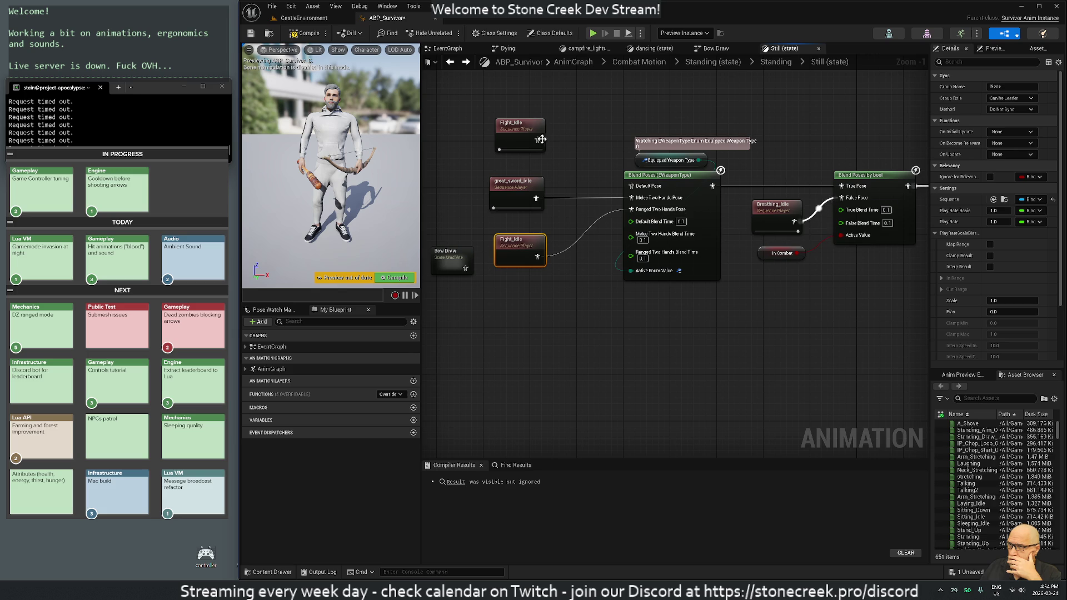
drag(542, 141, 631, 186)
click(309, 33)
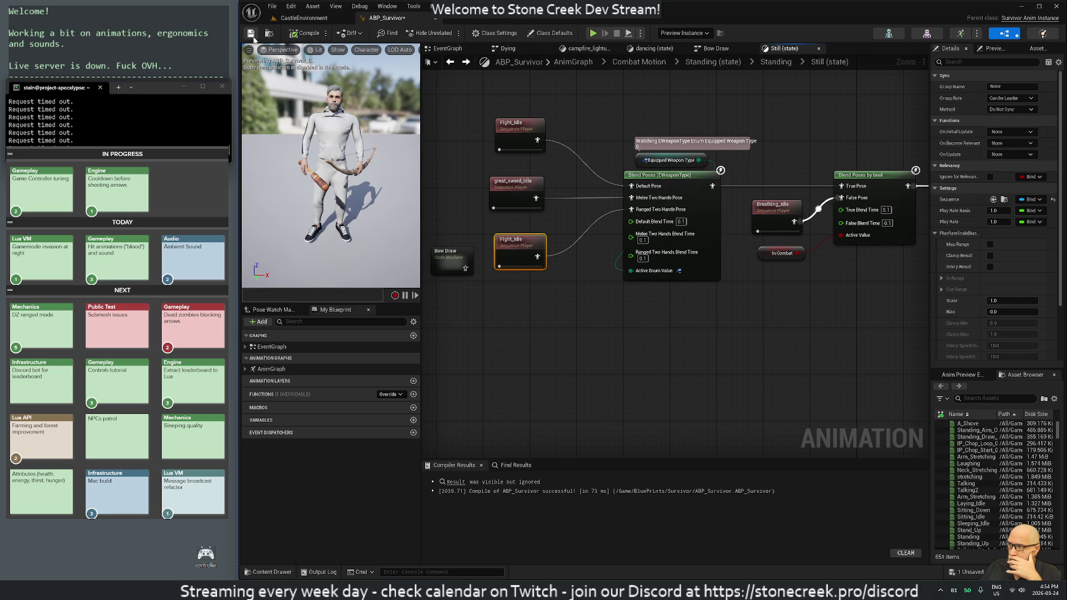
Play CastleEnvironment in the editor with Alt+P and zoom in on the survivor character
click(304, 19)
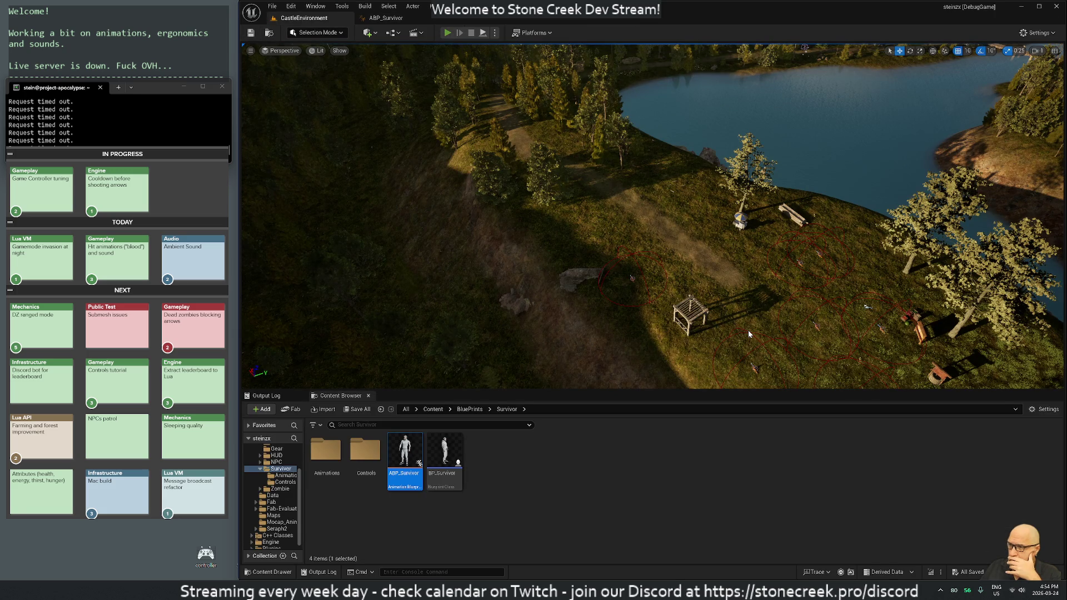
key(alt+p)
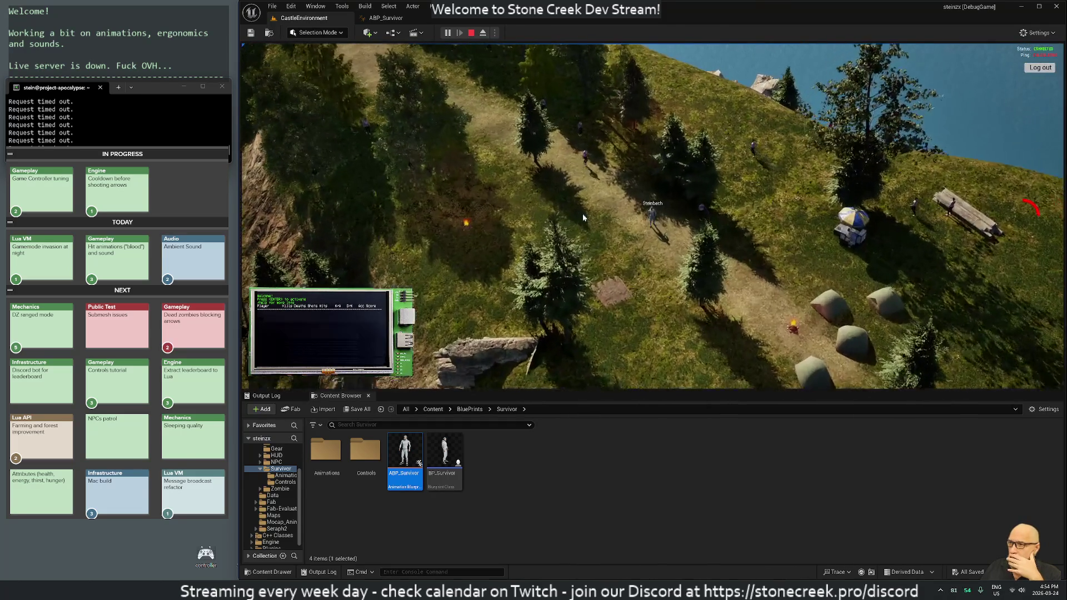
scroll(584, 218, up, 5)
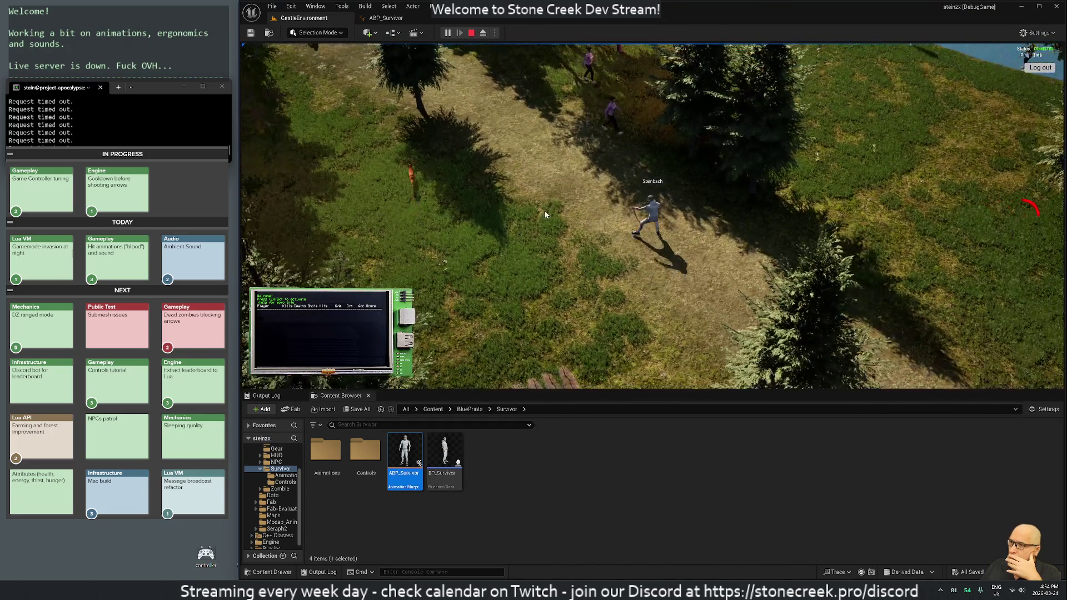